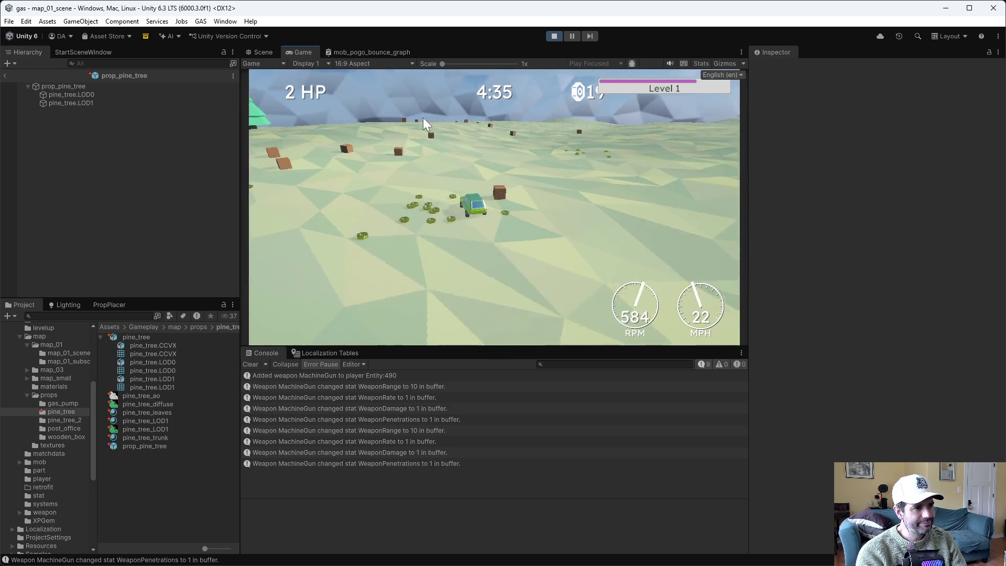
Stop play mode, exit the pine tree prefab to map_01_scene, and frame map_01_subscene
{"action": "left_click", "coordinate": [548, 38]}
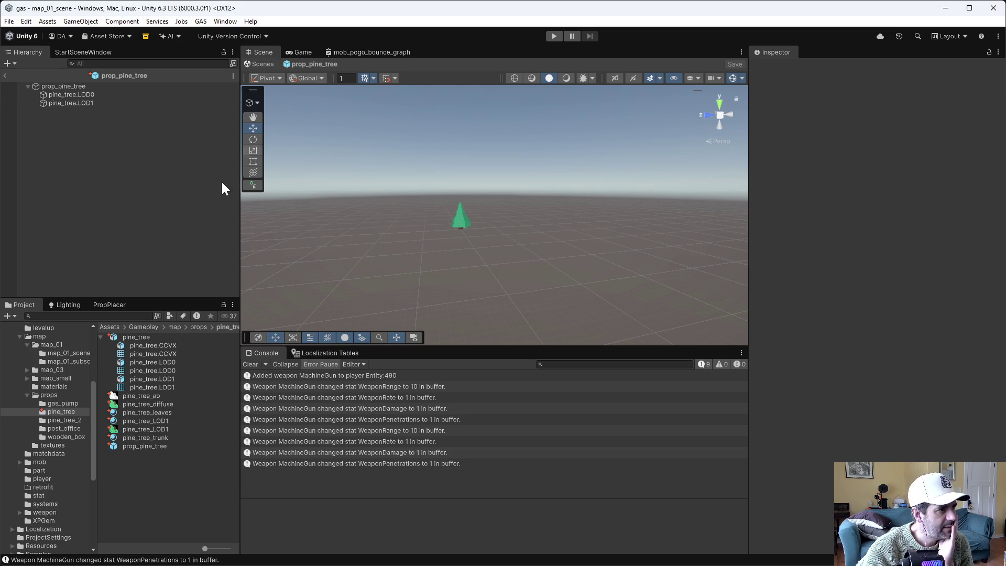
{"action": "left_click", "coordinate": [14, 72]}
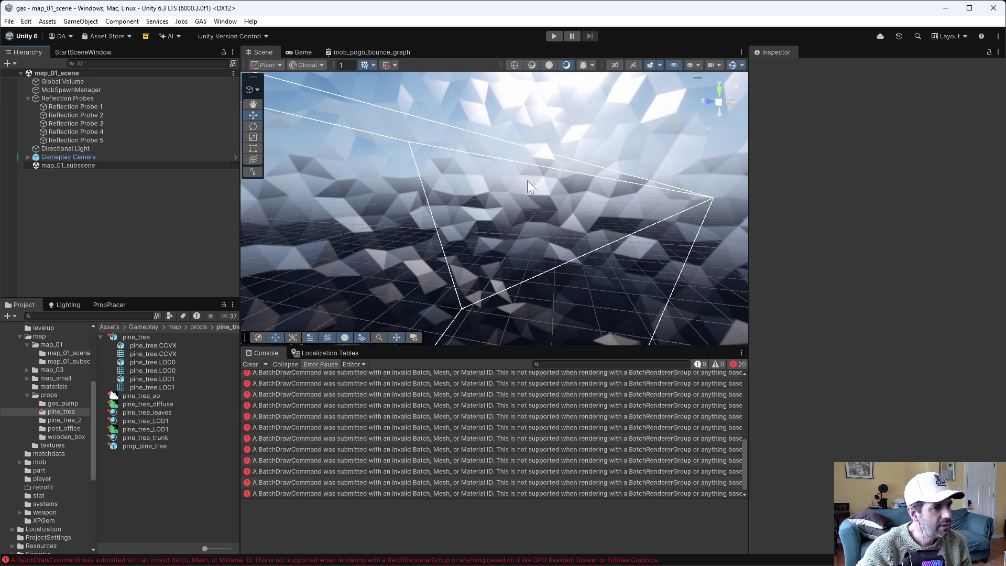
{"action": "mouse_move", "coordinate": [526, 200]}
{"action": "left_mouse_down"}
{"action": "mouse_move", "coordinate": [461, 220]}
{"action": "mouse_move", "coordinate": [503, 240]}
{"action": "mouse_move", "coordinate": [521, 180]}
{"action": "mouse_move", "coordinate": [256, 191]}
{"action": "left_mouse_up"}
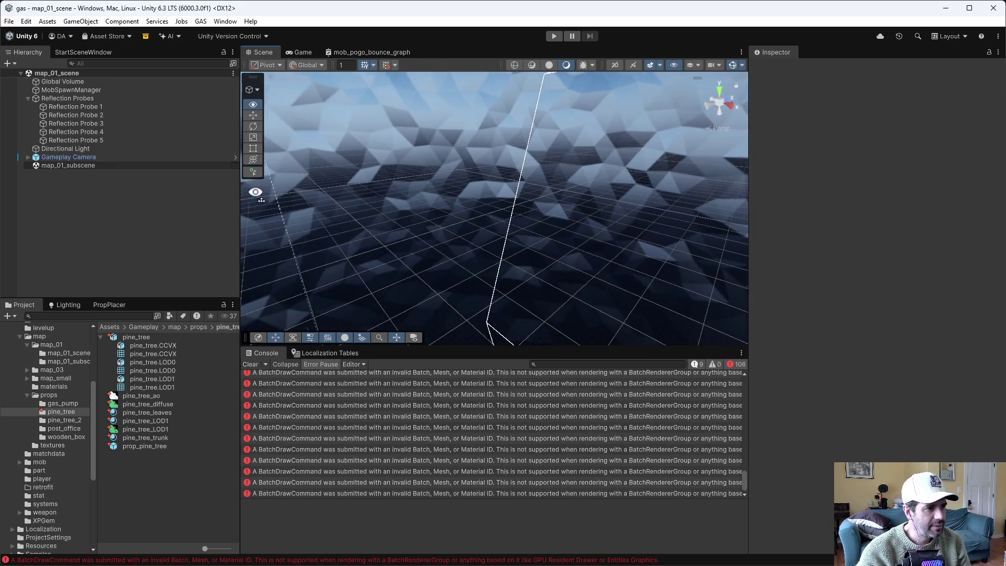
{"action": "double_click", "coordinate": [80, 166]}
Frame the Global Volume, clear the selection, and show the map_01 folder contents
{"action": "left_click", "coordinate": [147, 193]}
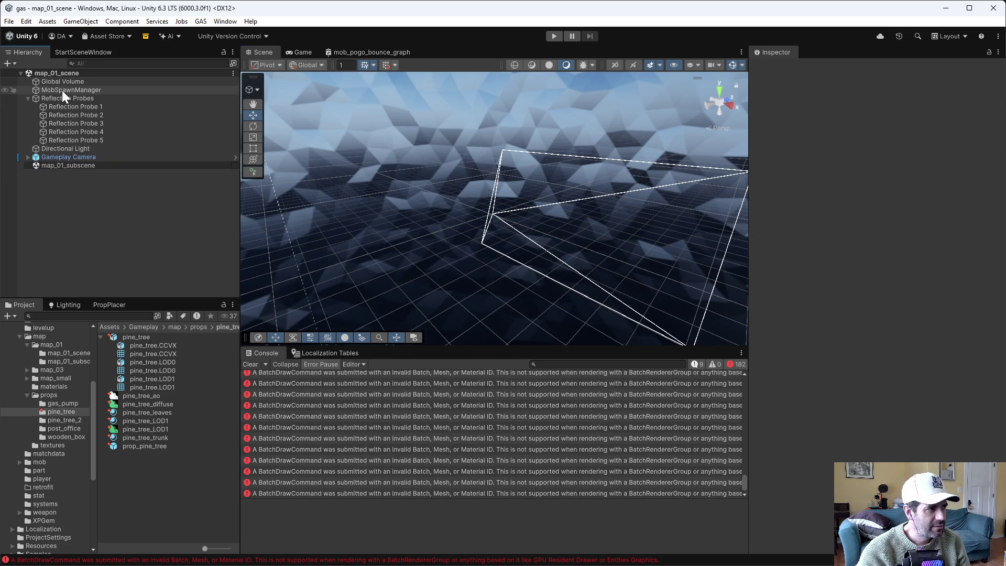
{"action": "double_click", "coordinate": [56, 81]}
{"action": "left_click", "coordinate": [169, 262]}
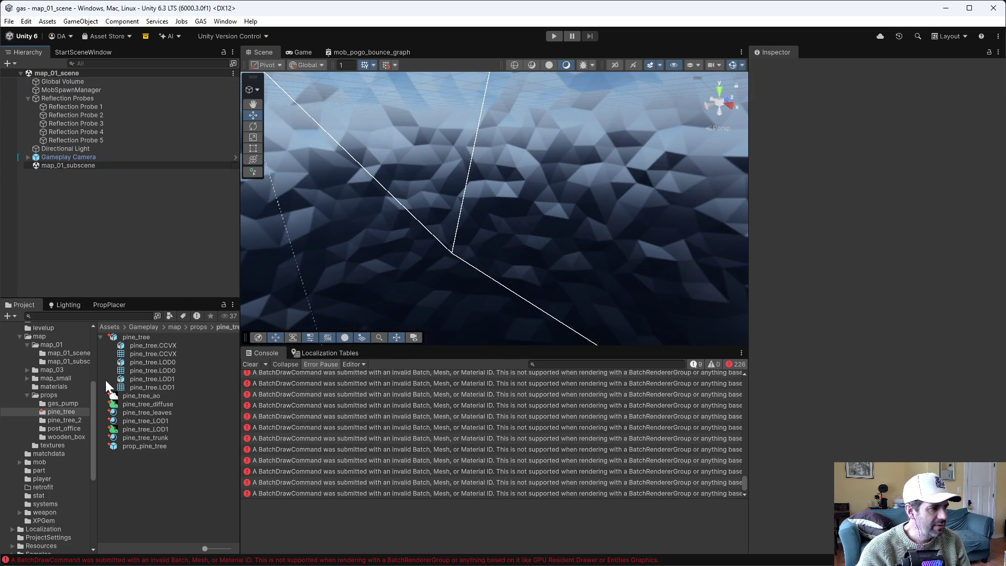
{"action": "scroll", "coordinate": [52, 426], "scroll_direction": "up", "scroll_amount": 3}
{"action": "left_click", "coordinate": [46, 407]}
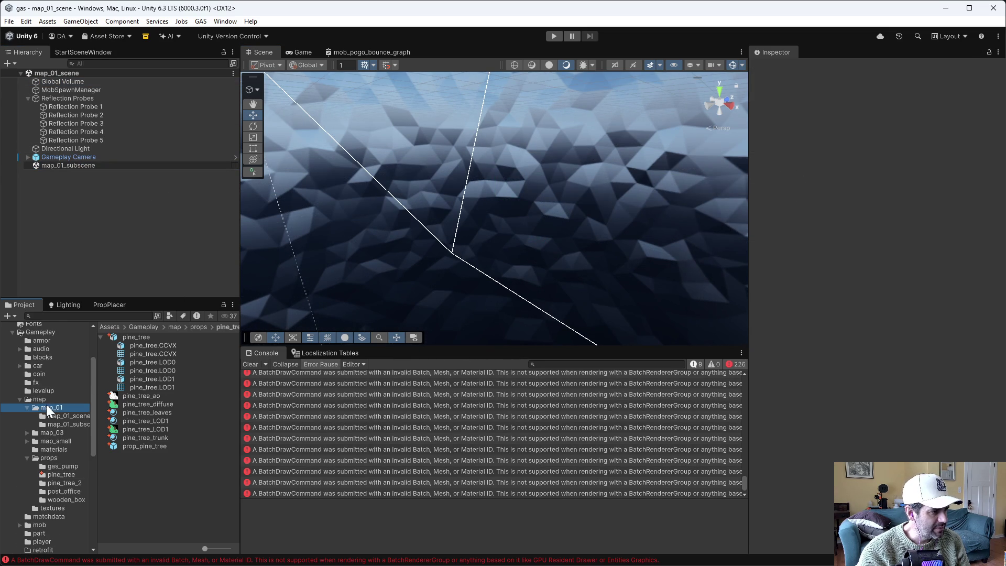
Open map_01_subscene and frame the map_01 terrain in the Scene view
{"action": "double_click", "coordinate": [147, 395]}
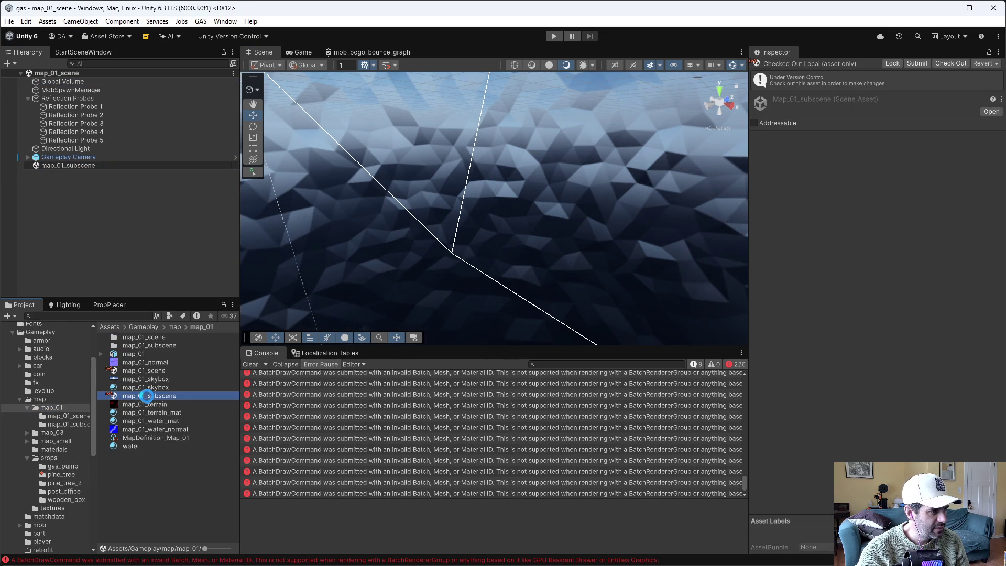
{"action": "double_click", "coordinate": [59, 82]}
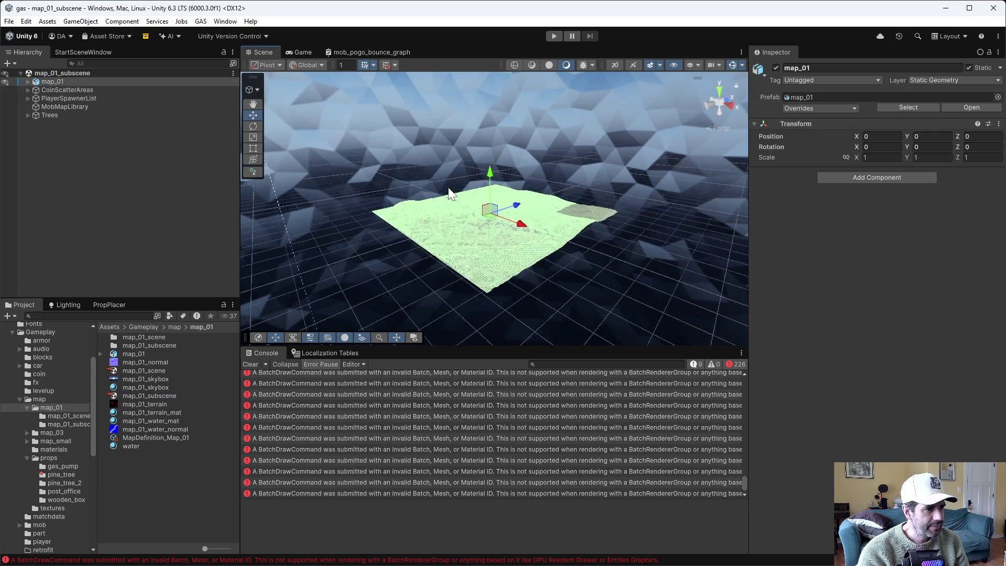
{"action": "left_click", "coordinate": [524, 164]}
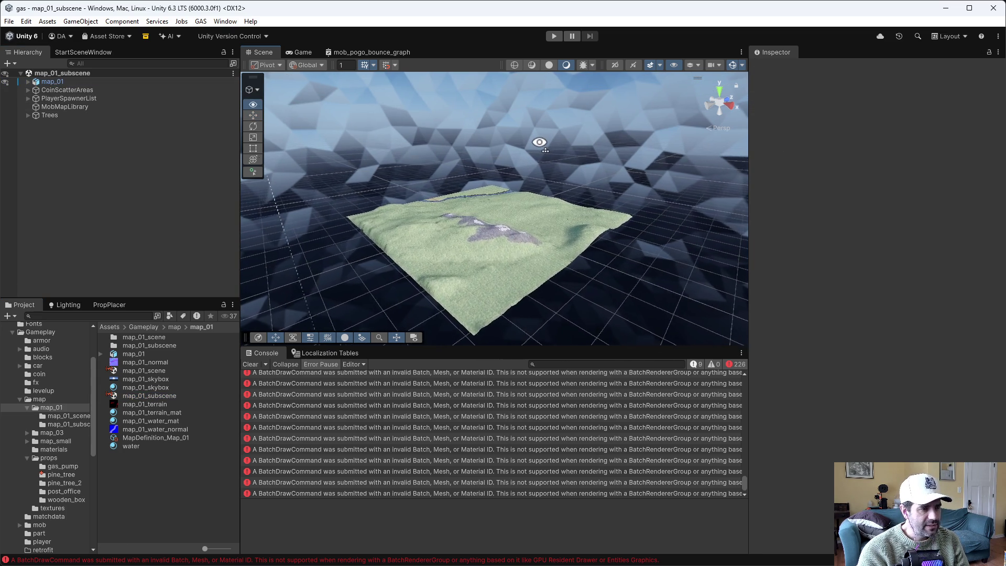
{"action": "scroll", "coordinate": [540, 142], "scroll_direction": "up", "scroll_amount": 3}
Fly the camera over the terrain to inspect the river and pine trees, then switch to P4V
{"action": "key", "text": "w"}
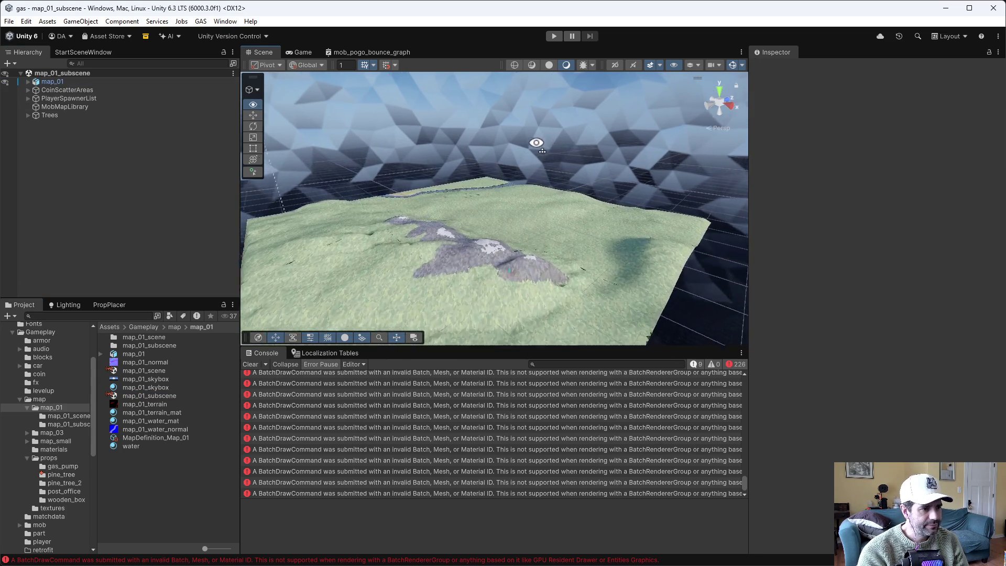
{"action": "key", "text": "s"}
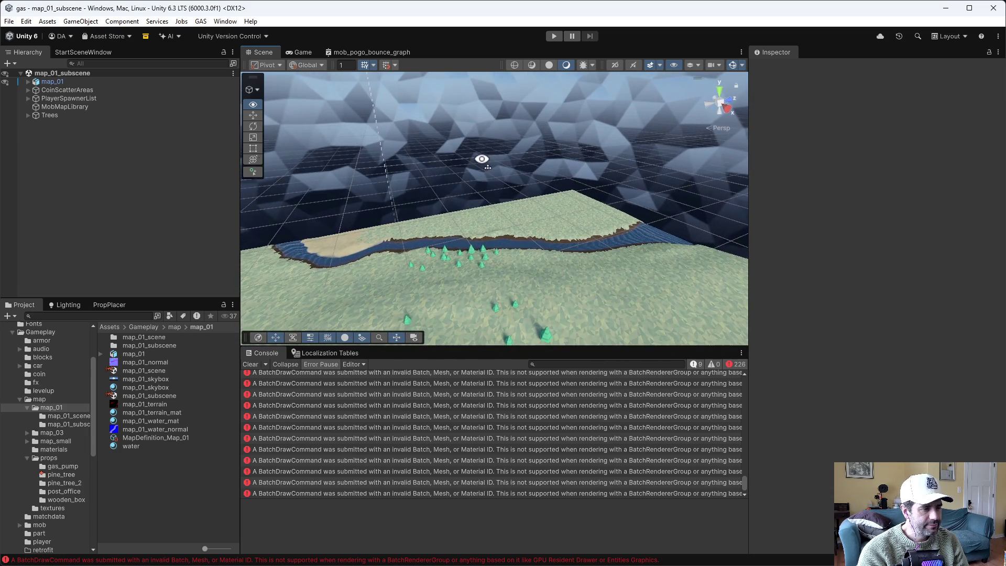
{"action": "key", "text": "s"}
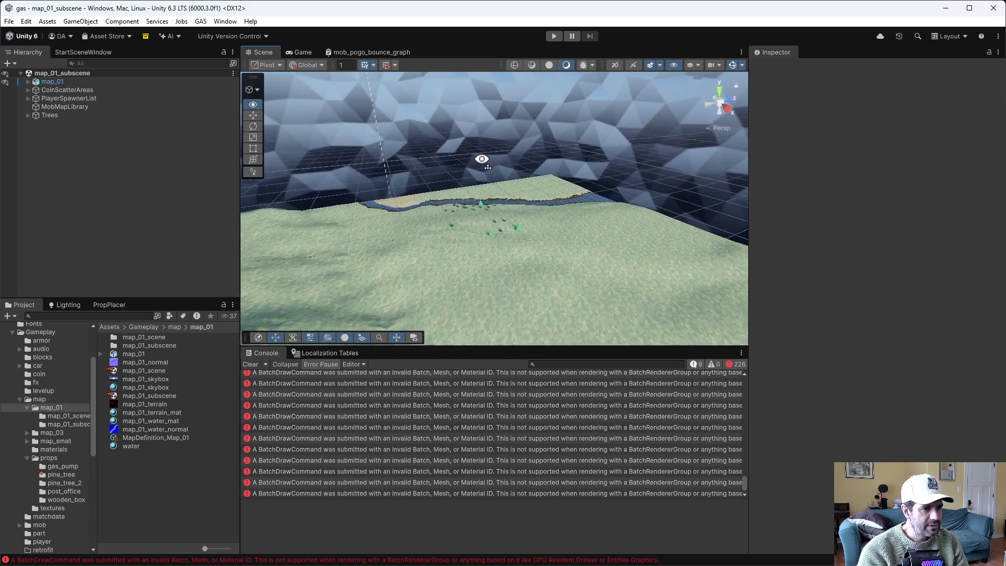
{"action": "left_click_drag", "start_coordinate": [482, 158], "coordinate": [488, 156]}
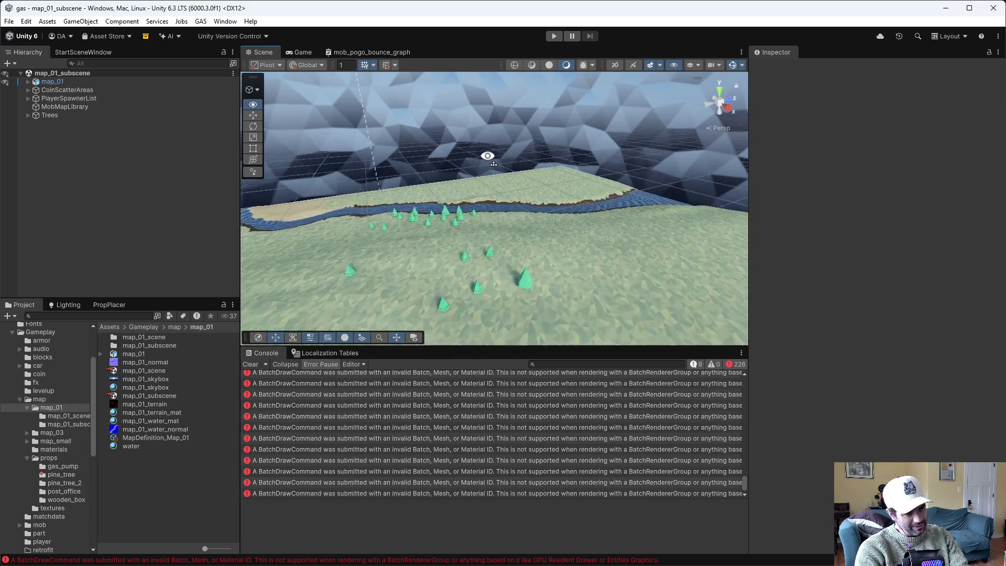
{"action": "key", "text": "w"}
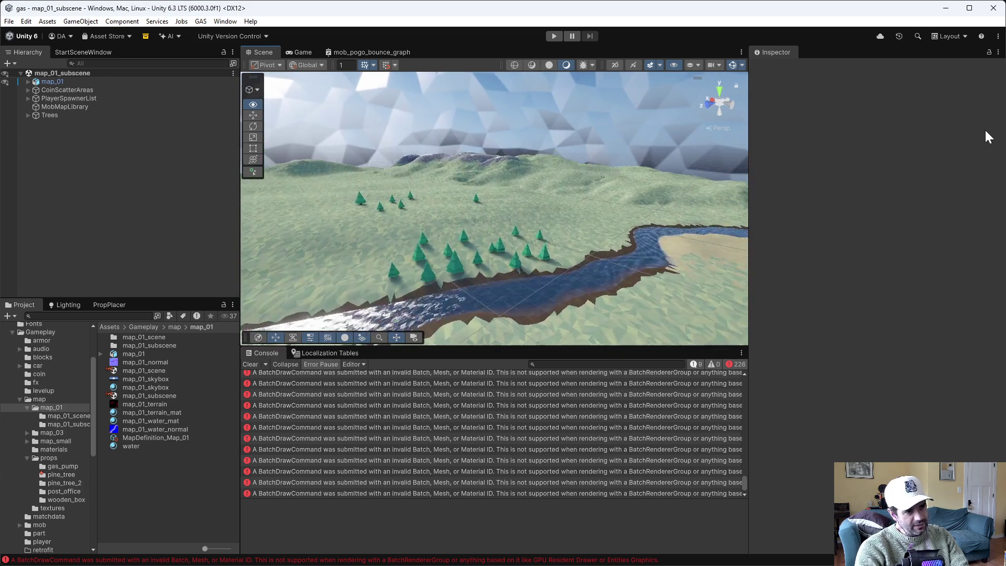
{"action": "key", "text": "s"}
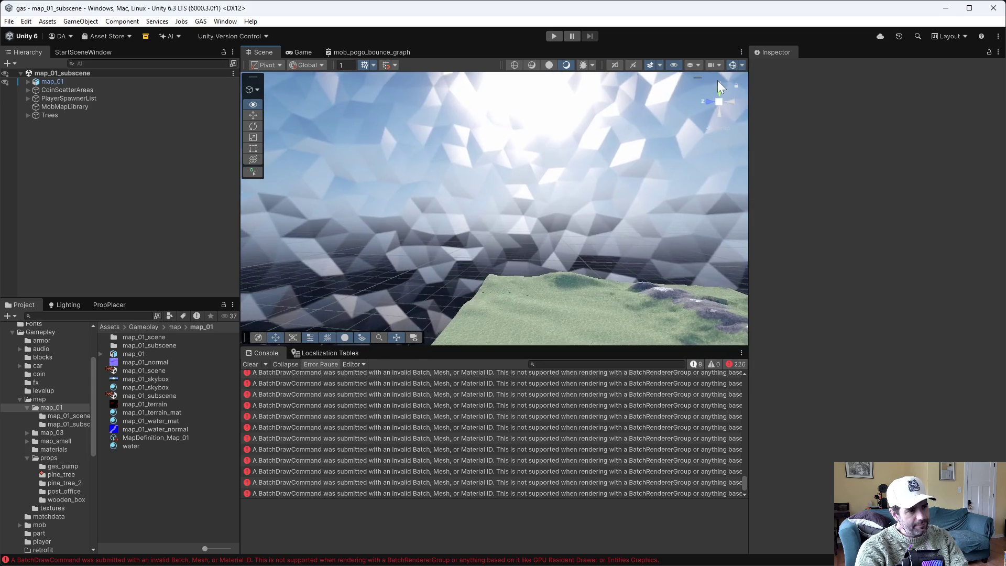
{"action": "key", "text": "alt+Tab"}
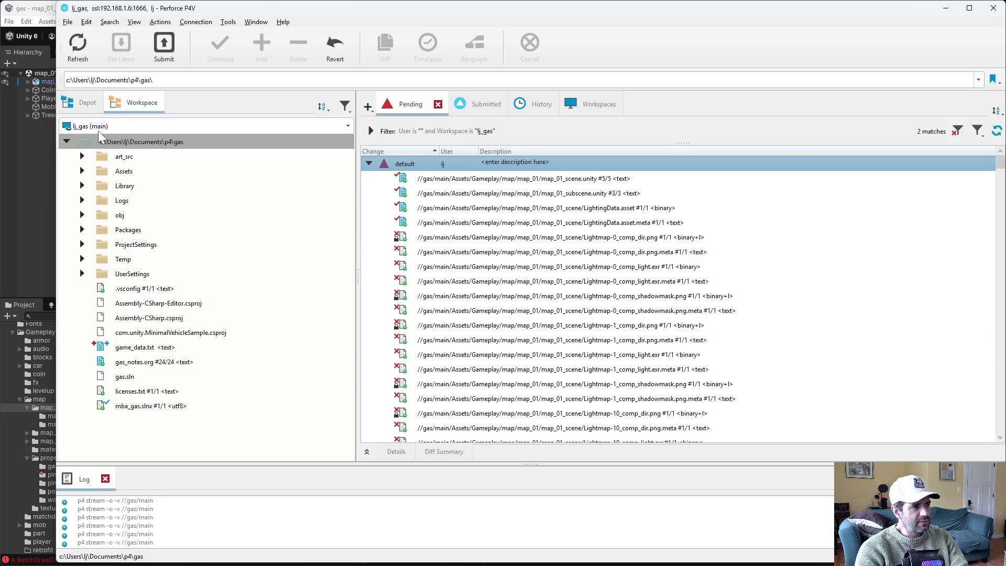
Reconcile offline work on the workspace root and add the found files to the default changelist
{"action": "left_click", "coordinate": [114, 139]}
{"action": "right_click", "coordinate": [114, 138]}
{"action": "left_click", "coordinate": [191, 140]}
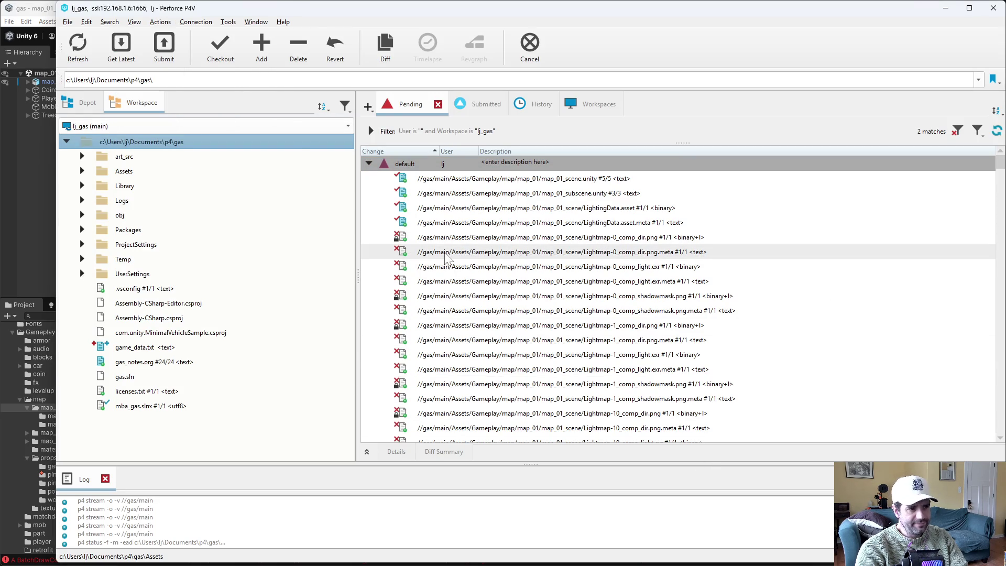
{"action": "left_click", "coordinate": [245, 482]}
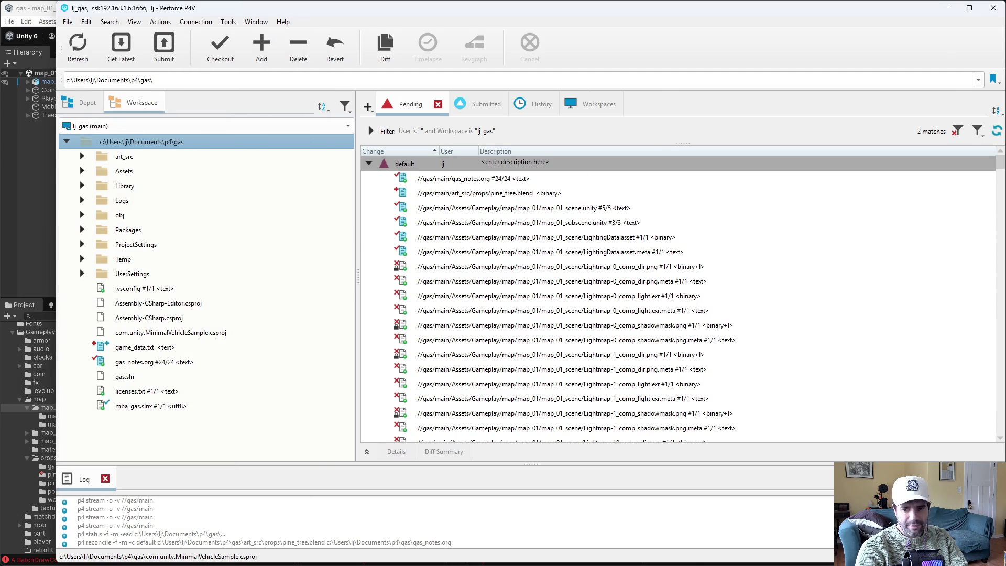
Save pine_tree.blend, close Blender, and scroll through the default changelist's files
{"action": "key", "text": "alt+Tab"}
{"action": "key", "text": "ctrl+s"}
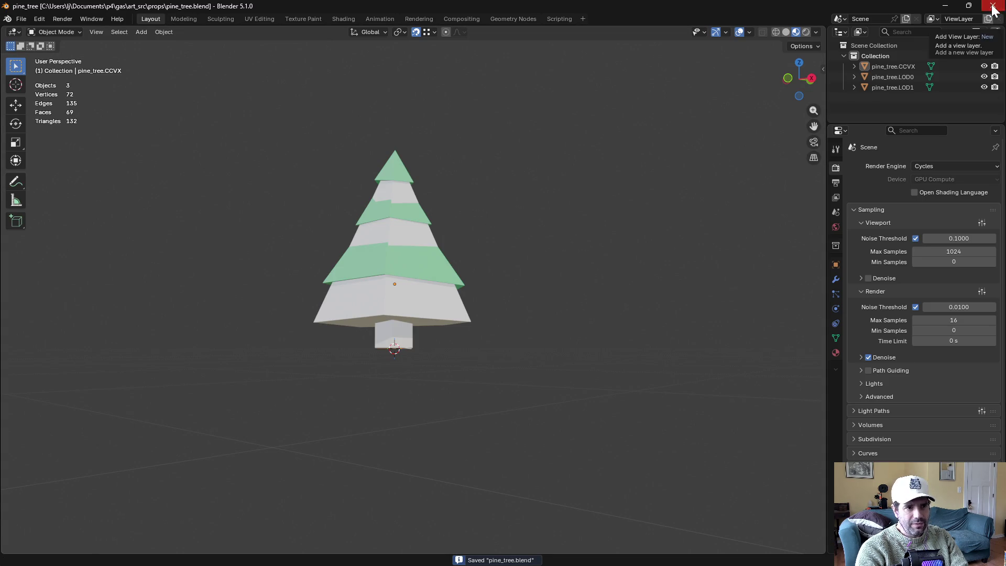
{"action": "left_click", "coordinate": [993, 6]}
{"action": "scroll", "coordinate": [555, 409], "scroll_direction": "down", "scroll_amount": 10}
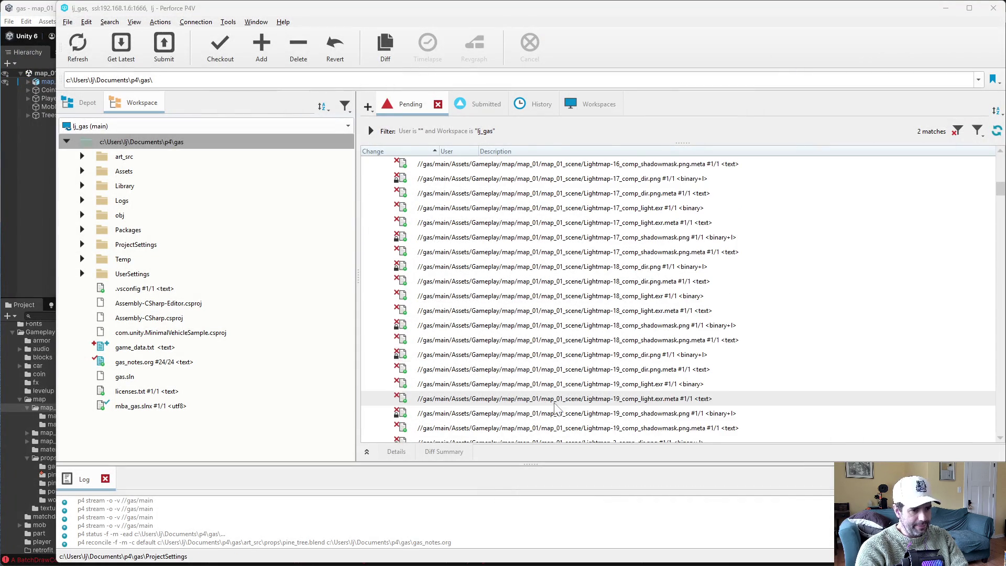
{"action": "scroll", "coordinate": [802, 343], "scroll_direction": "down", "scroll_amount": 6}
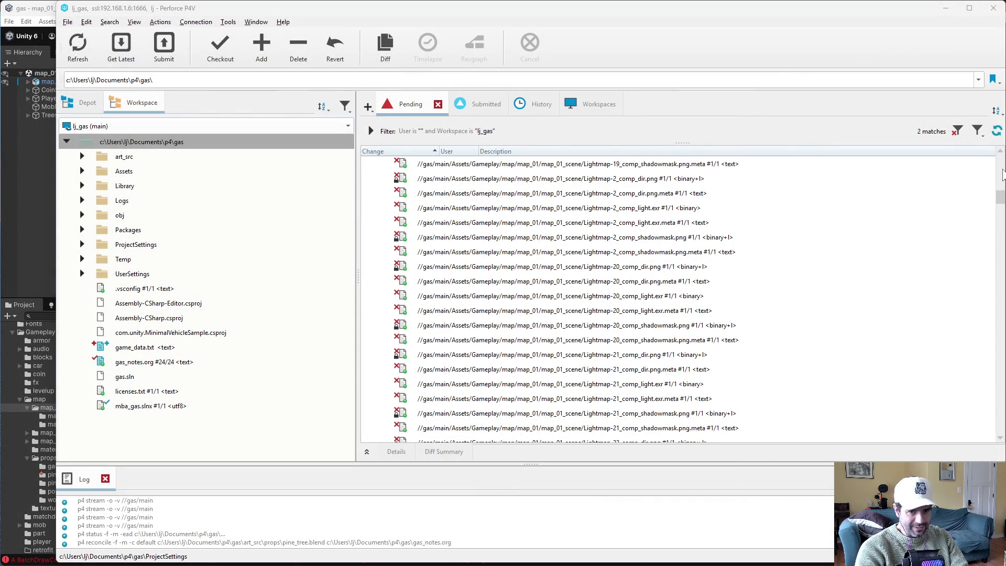
{"action": "left_click_drag", "start_coordinate": [1001, 197], "coordinate": [1003, 450]}
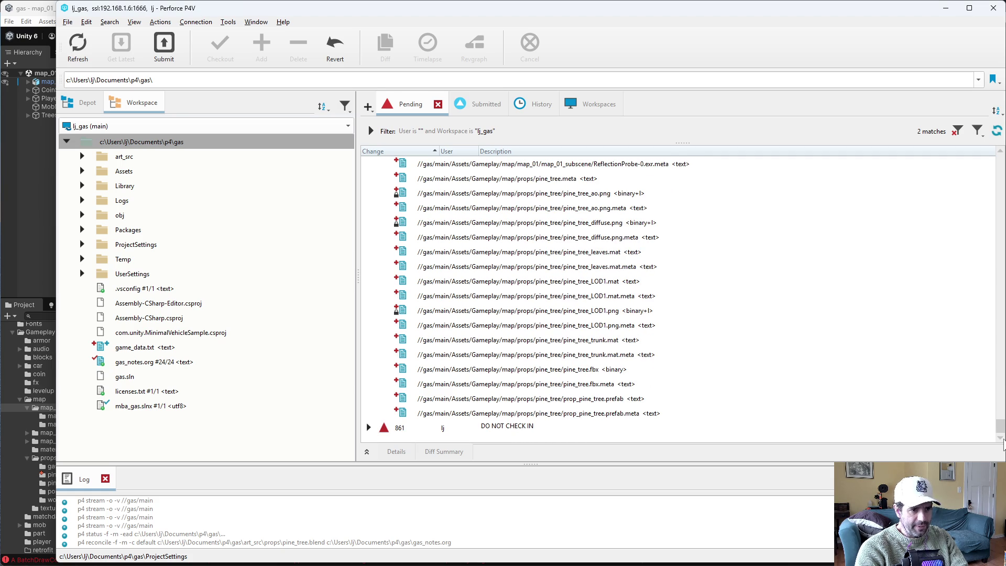
{"action": "left_click_drag", "start_coordinate": [1004, 445], "coordinate": [989, 152]}
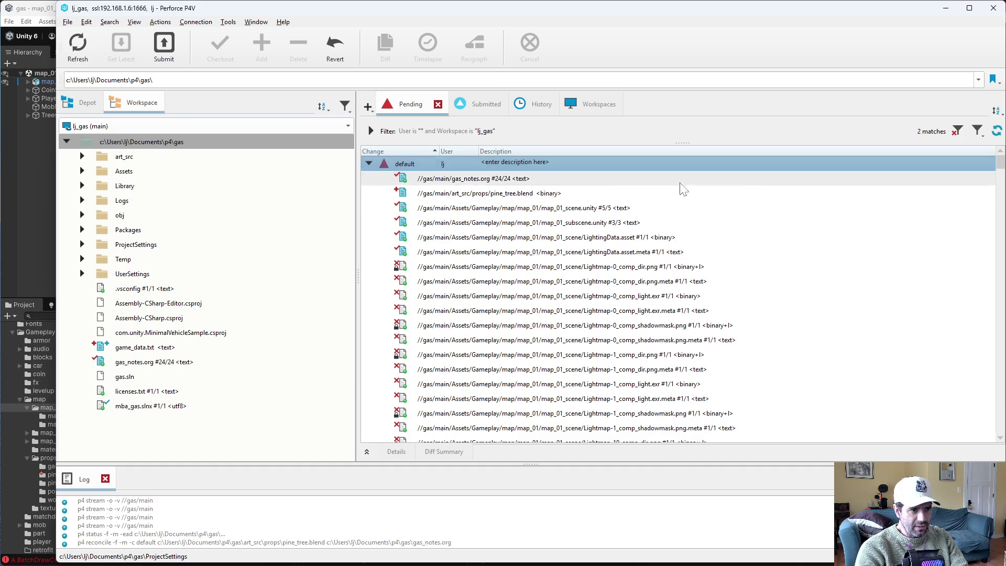
Submit the default changelist with the description 'new pine tree with better lods'
{"action": "right_click", "coordinate": [447, 169]}
{"action": "left_click", "coordinate": [457, 179]}
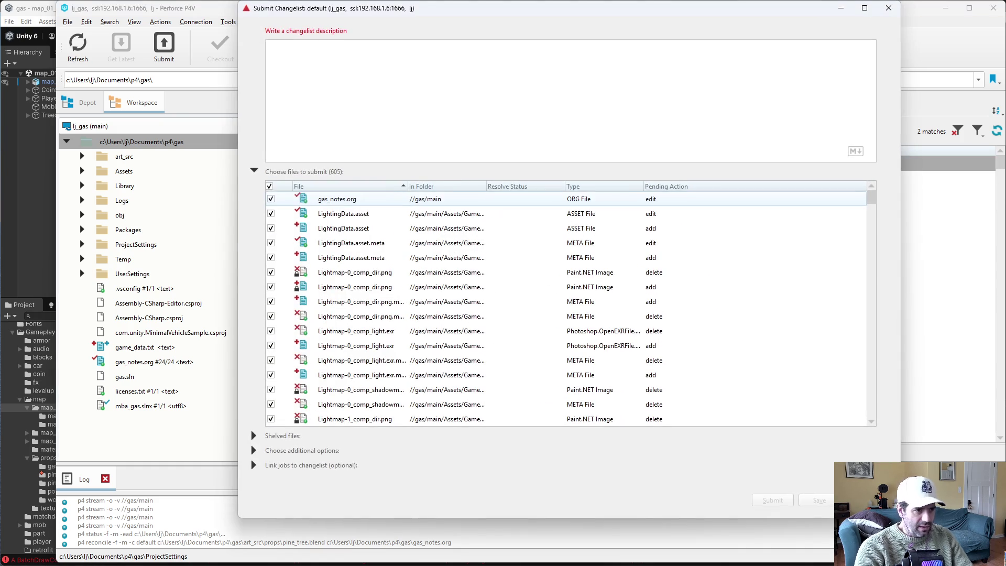
{"action": "type", "text": "new "}
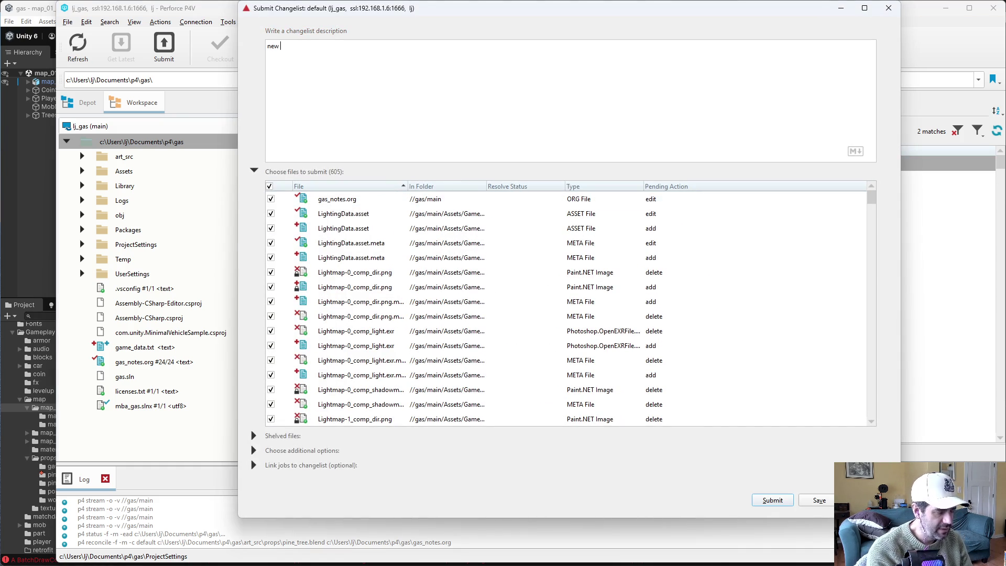
{"action": "type", "text": "pine tree"}
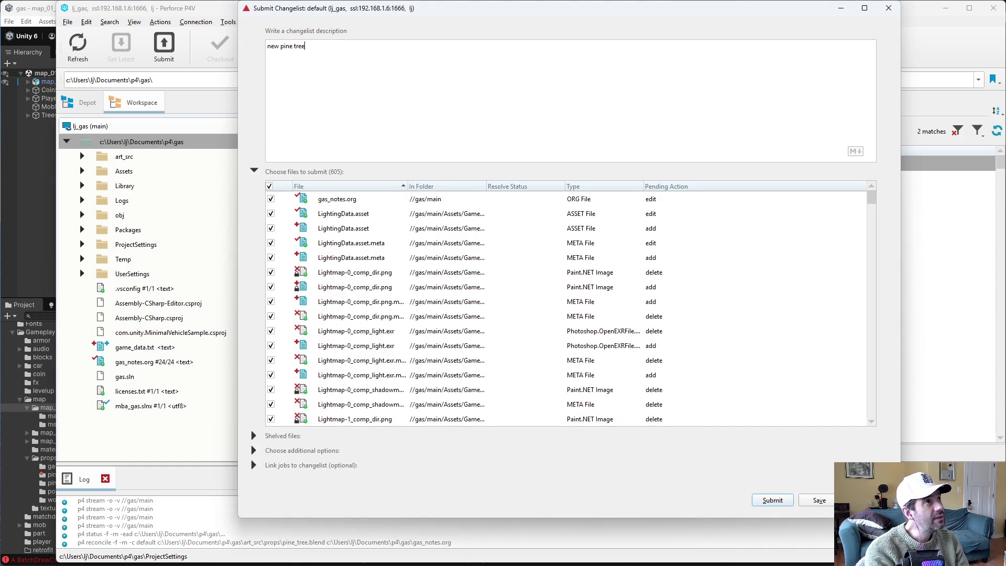
{"action": "type", "text": " with better lods"}
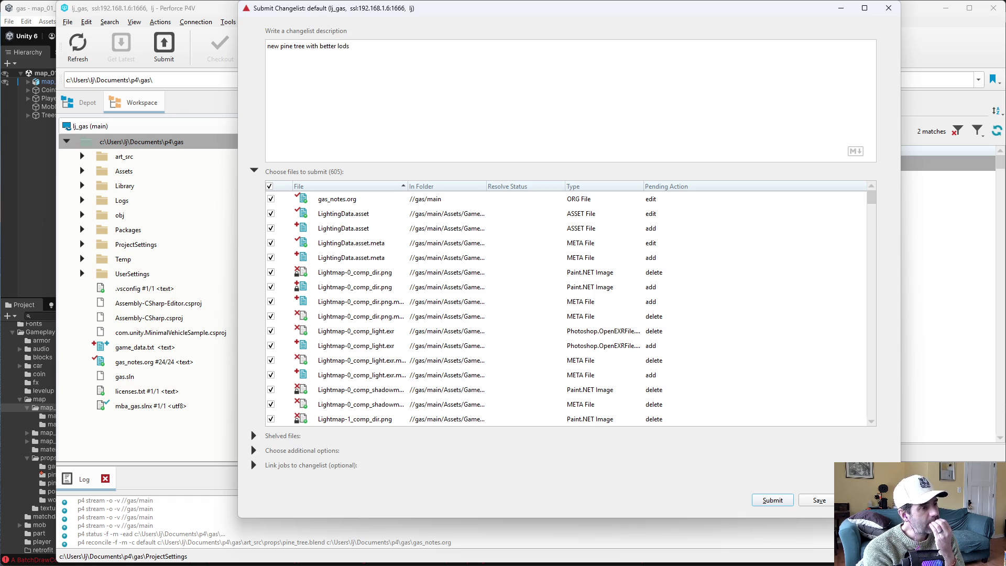
{"action": "scroll", "coordinate": [592, 409], "scroll_direction": "down", "scroll_amount": 20}
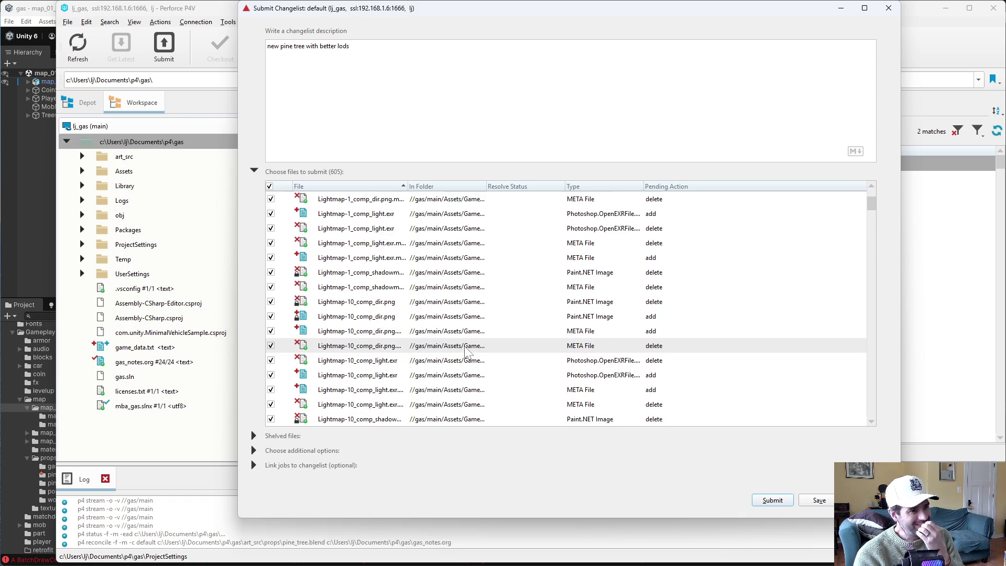
{"action": "mouse_move", "coordinate": [880, 249]}
{"action": "left_mouse_down"}
{"action": "mouse_move", "coordinate": [898, 416]}
{"action": "mouse_move", "coordinate": [896, 169]}
{"action": "left_mouse_up"}
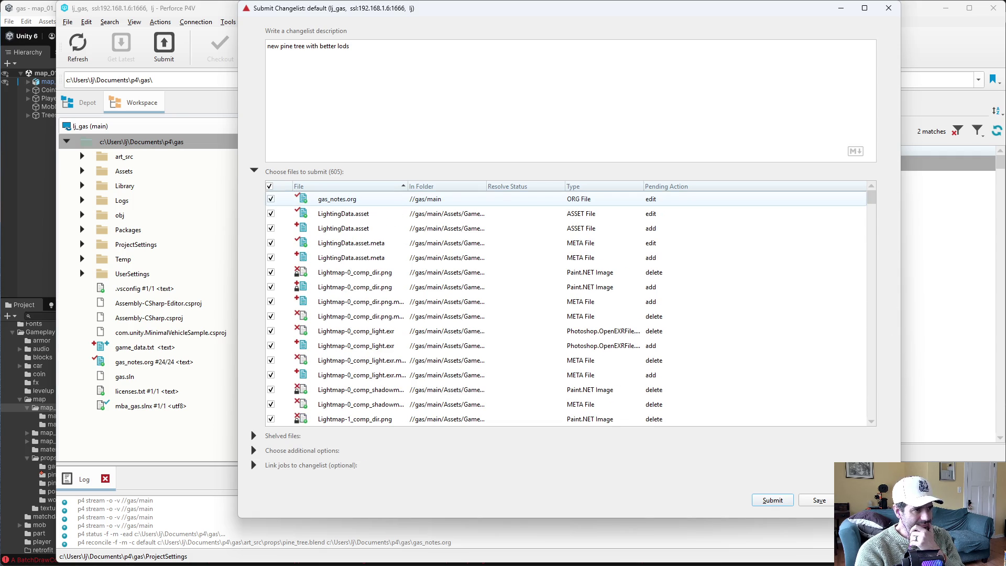
{"action": "left_click", "coordinate": [771, 501]}
Save the Unity project from the File menu, then return to P4V
{"action": "left_click", "coordinate": [24, 21]}
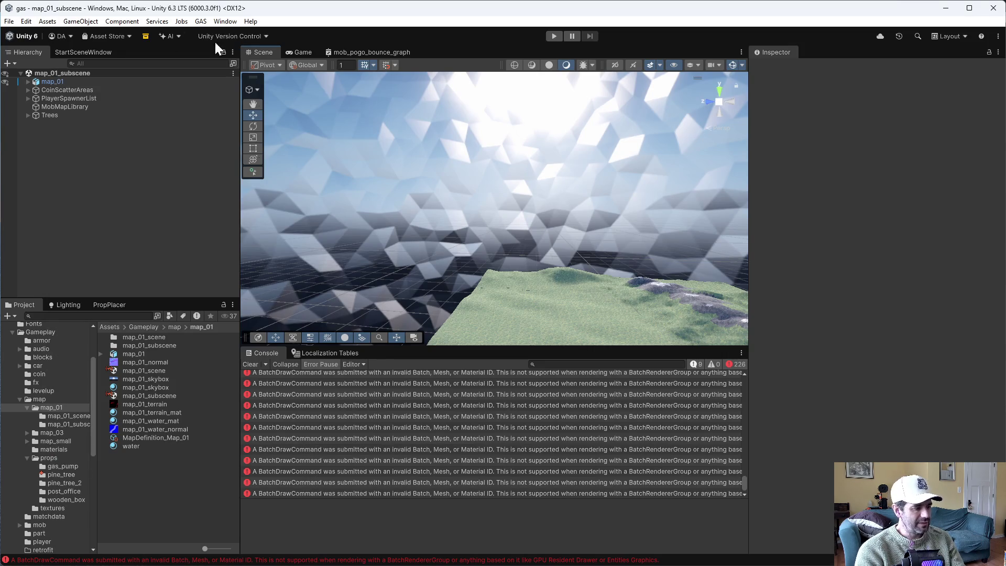
{"action": "left_click", "coordinate": [9, 21]}
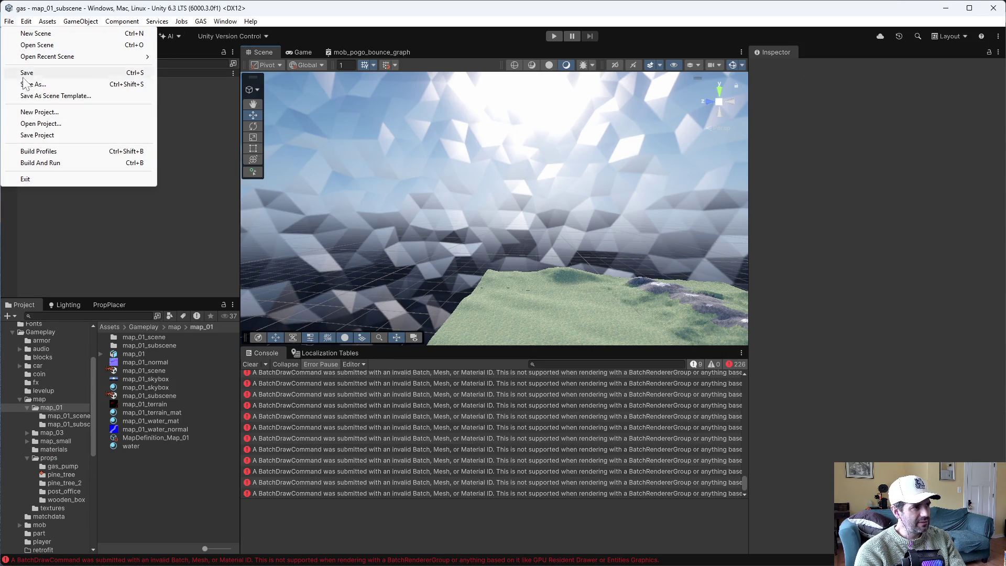
{"action": "left_click", "coordinate": [34, 134]}
{"action": "key", "text": "alt+Tab"}
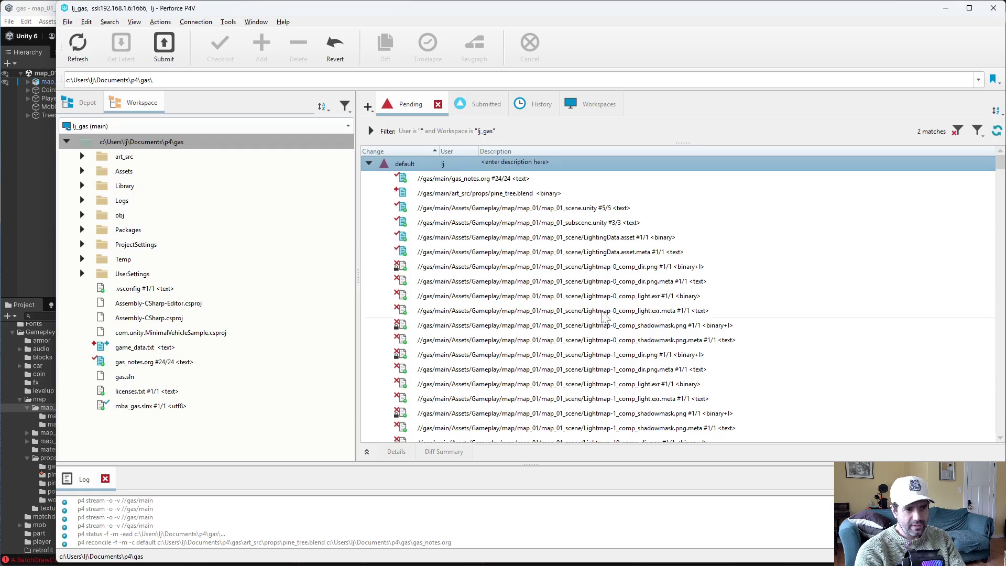
Reconcile offline work on the workspace root, find nothing new, and submit the default changelist
{"action": "right_click", "coordinate": [181, 149]}
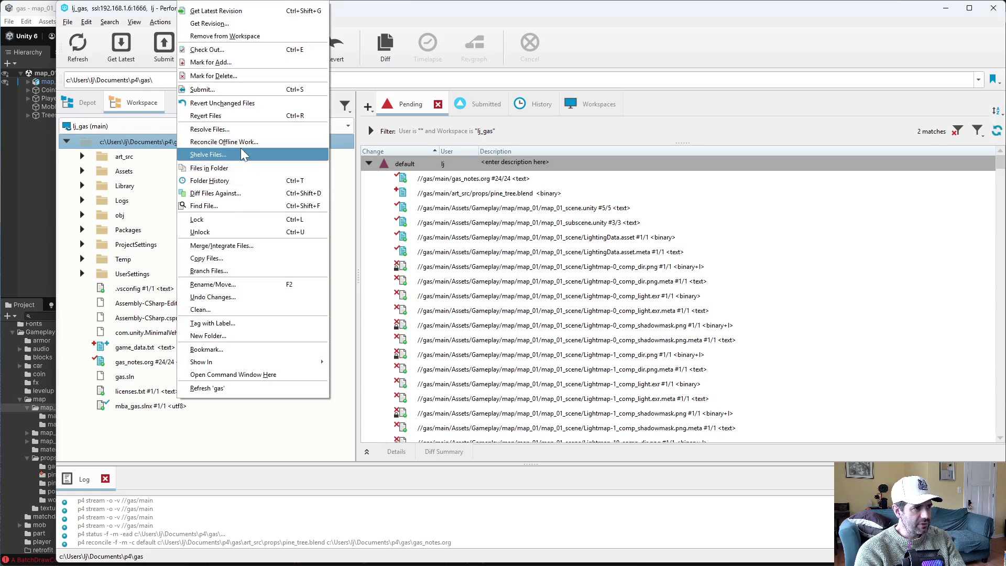
{"action": "left_click", "coordinate": [240, 143]}
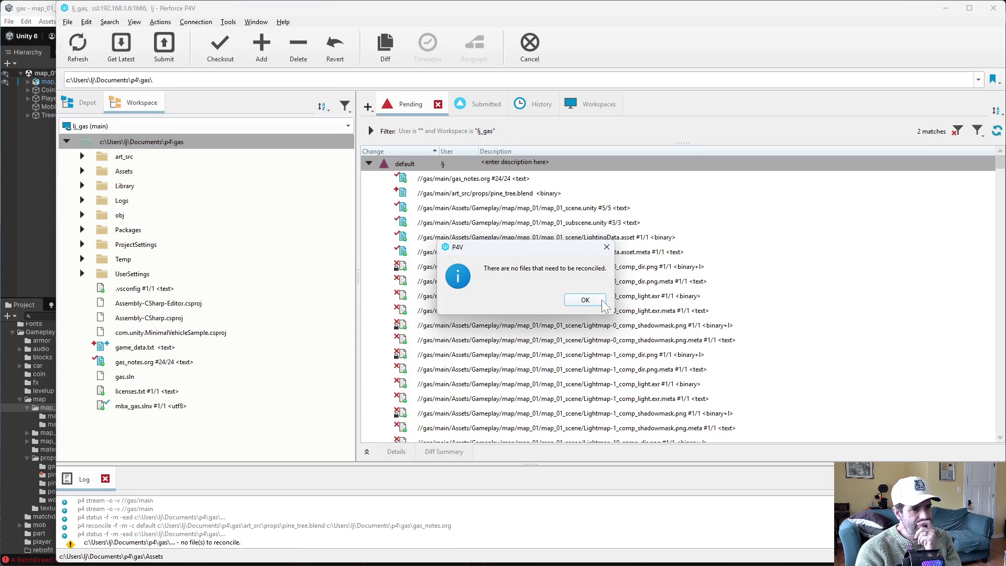
{"action": "left_click", "coordinate": [585, 300]}
{"action": "left_click", "coordinate": [457, 165]}
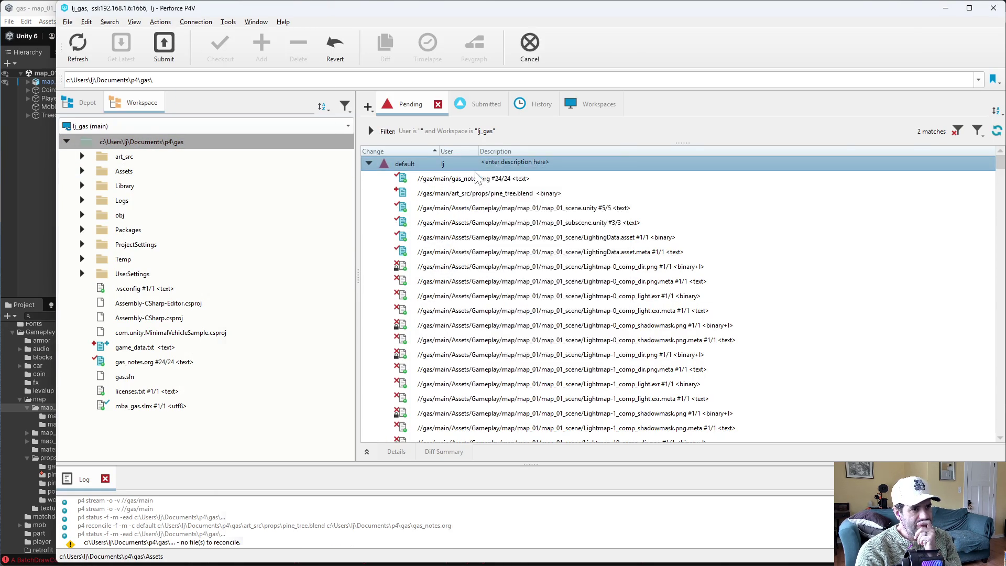
{"action": "key", "text": "ctrl+s"}
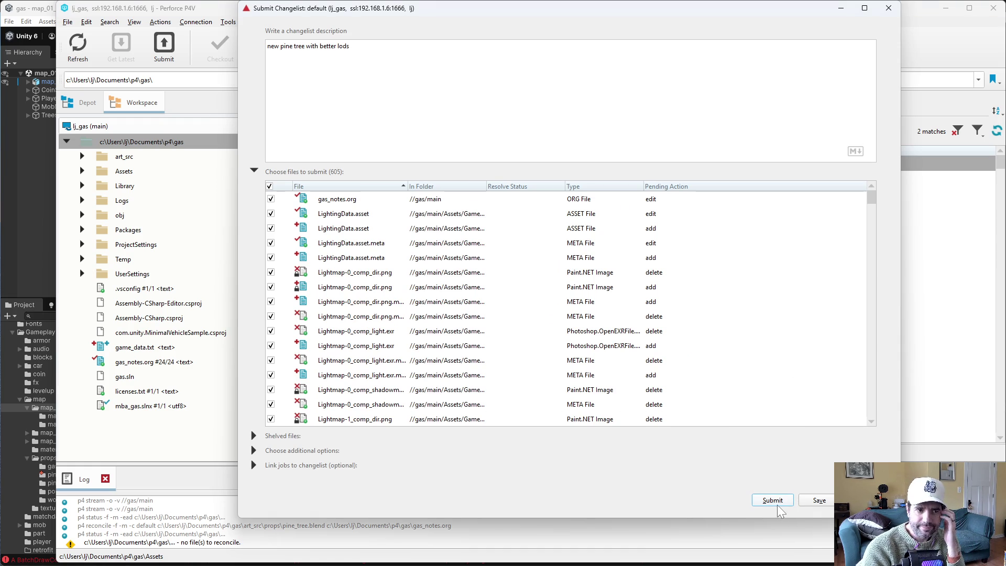
{"action": "left_click", "coordinate": [774, 504]}
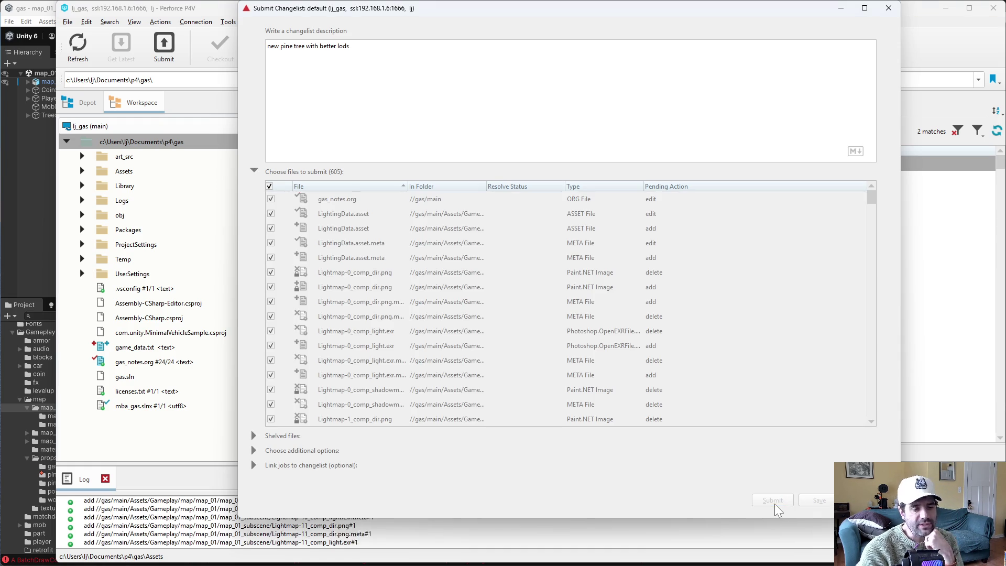